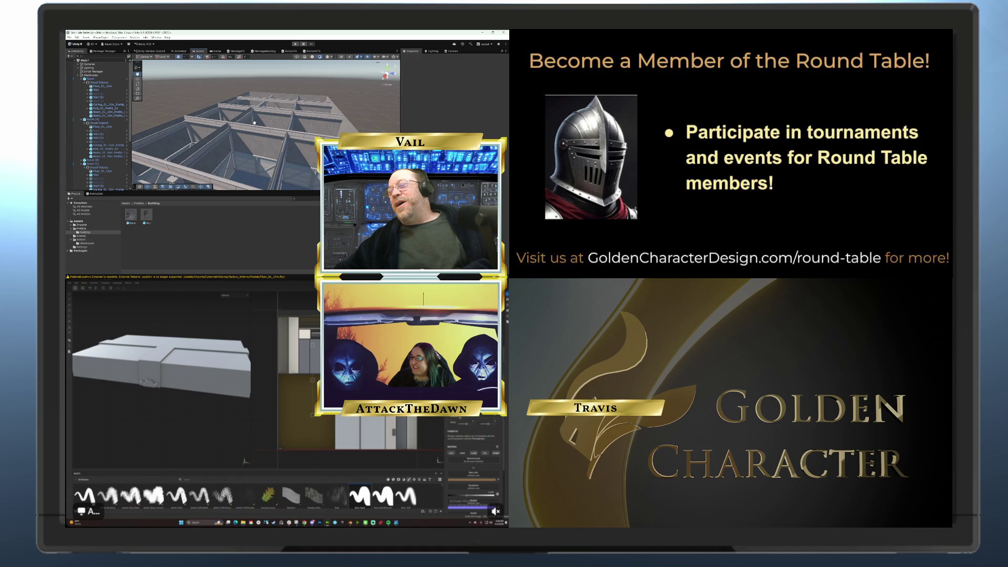
# Orbit around the roof beams and fly down inside the building to look up at the steel frame.
pyautogui.moveTo(254, 123); pyautogui.dragTo(238, 133)
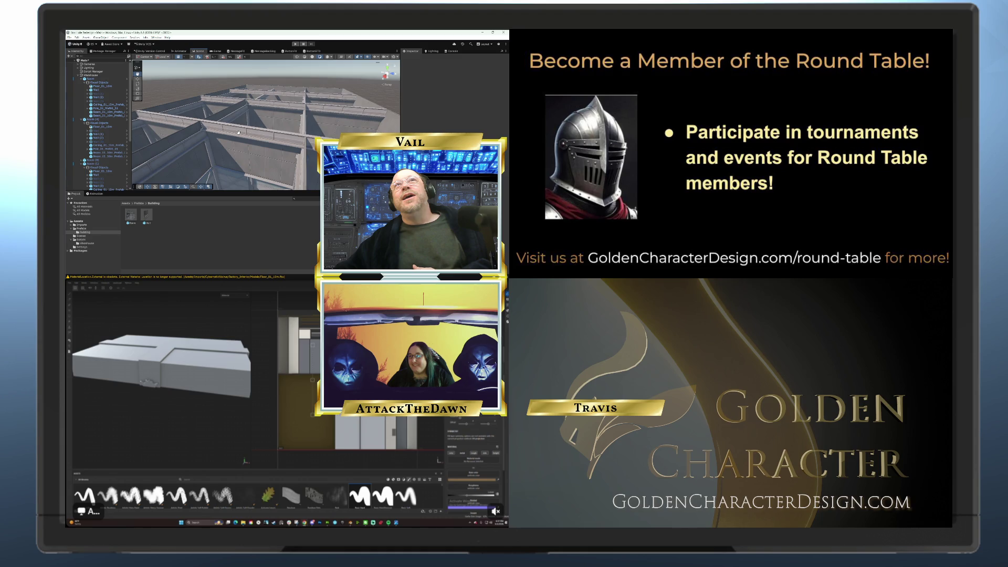
pyautogui.moveTo(238, 133); pyautogui.dragTo(235, 136)
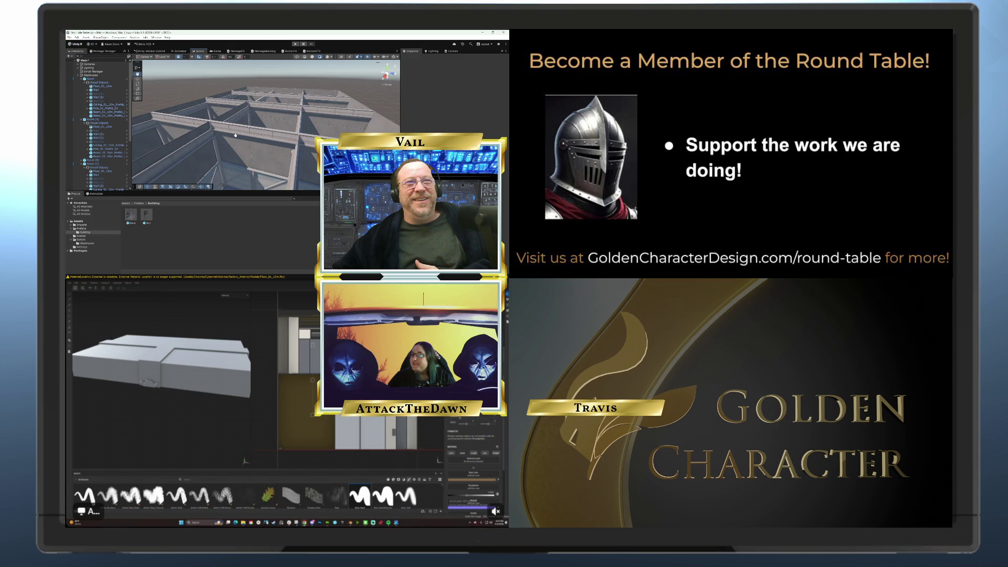
pyautogui.scroll(5, 235, 135)
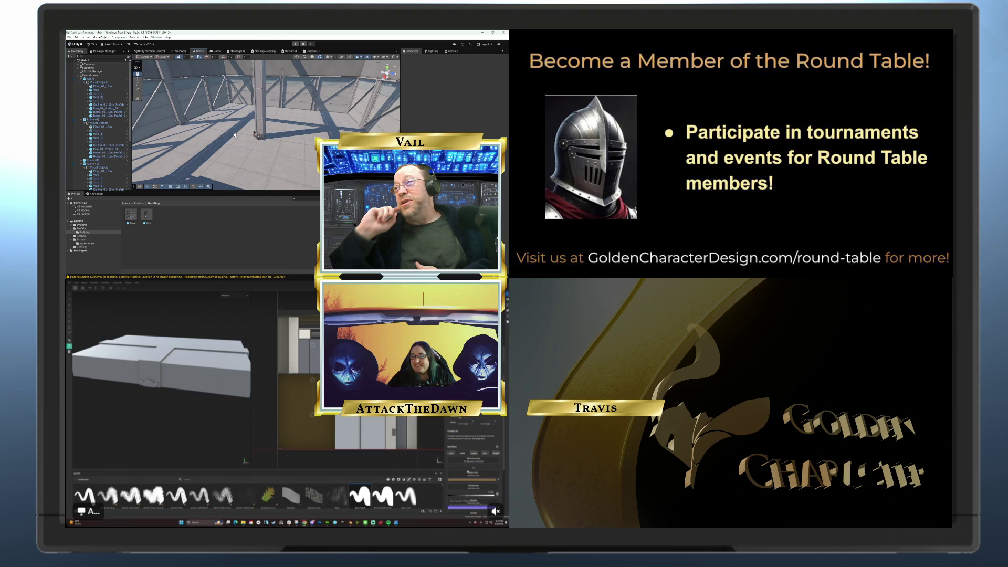
# Turn the interior view slightly right toward the central column and steel roof trusses.
pyautogui.moveTo(235, 135); pyautogui.dragTo(245, 135)
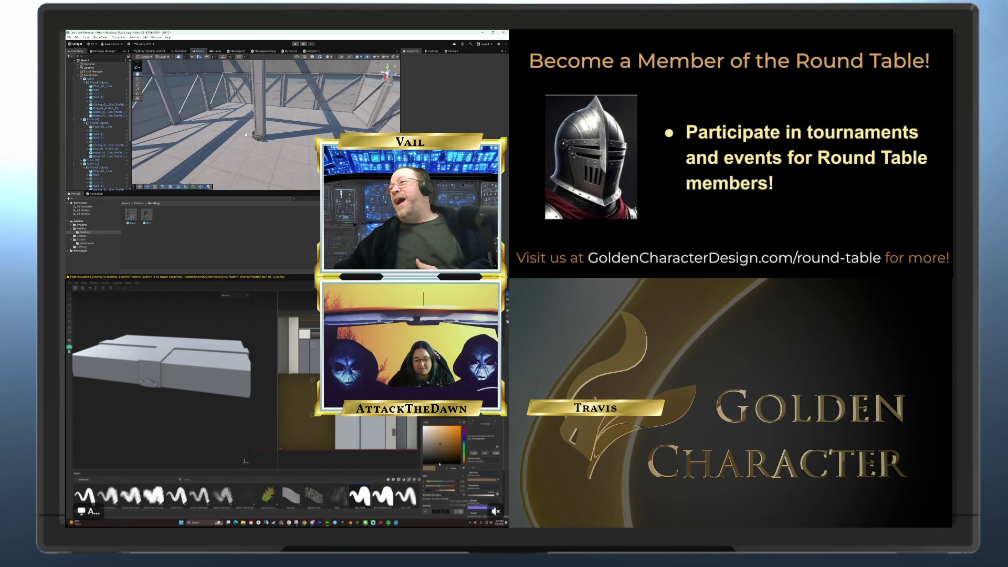